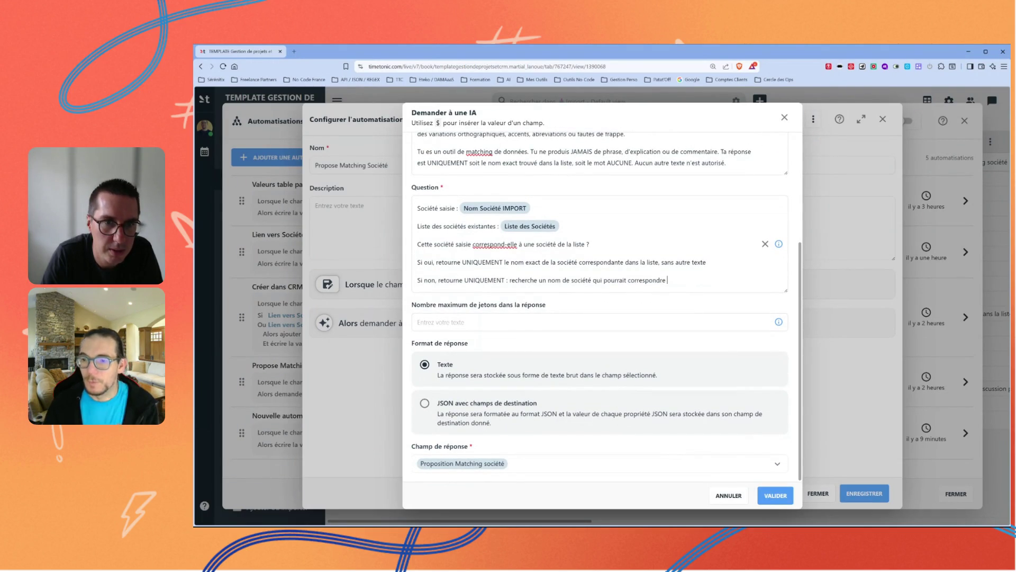
{"action": "type", "text": "dans "}
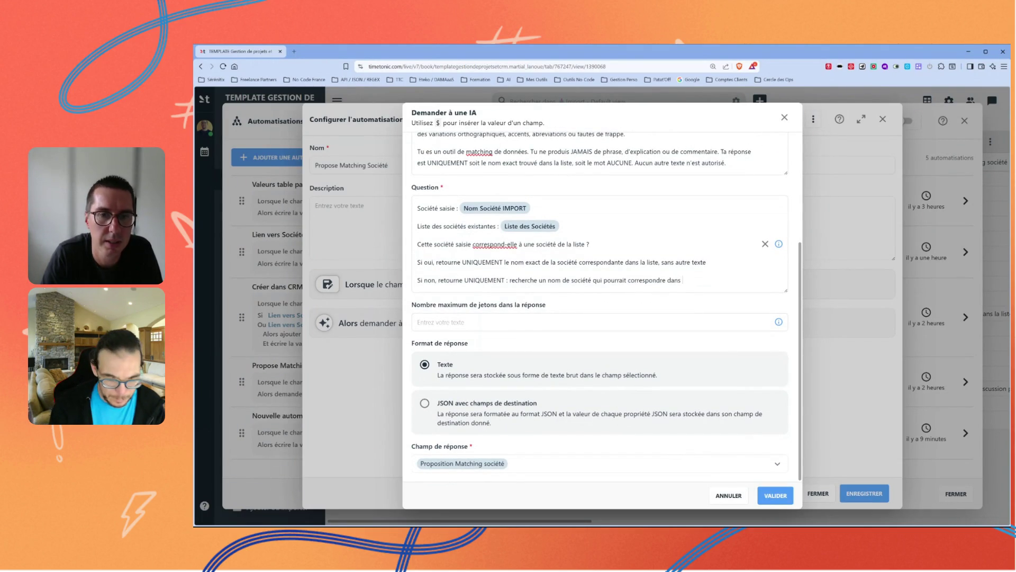
{"action": "type", "text": "la liste"}
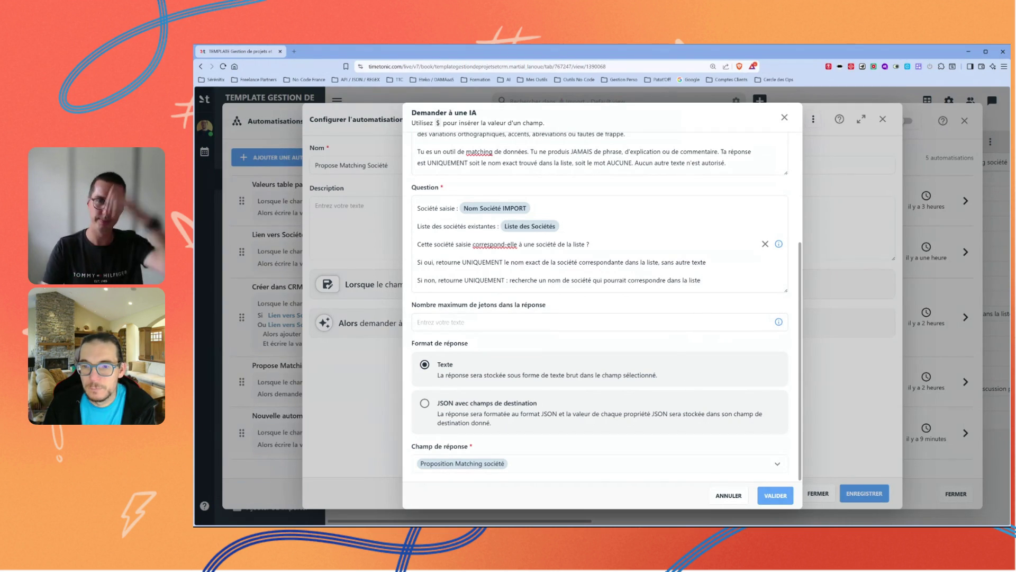
Validate the AI question ending with 'dans la liste' and save the Propose Matching Société automation
{"action": "left_click", "coordinate": [776, 495]}
{"action": "left_click", "coordinate": [865, 492]}
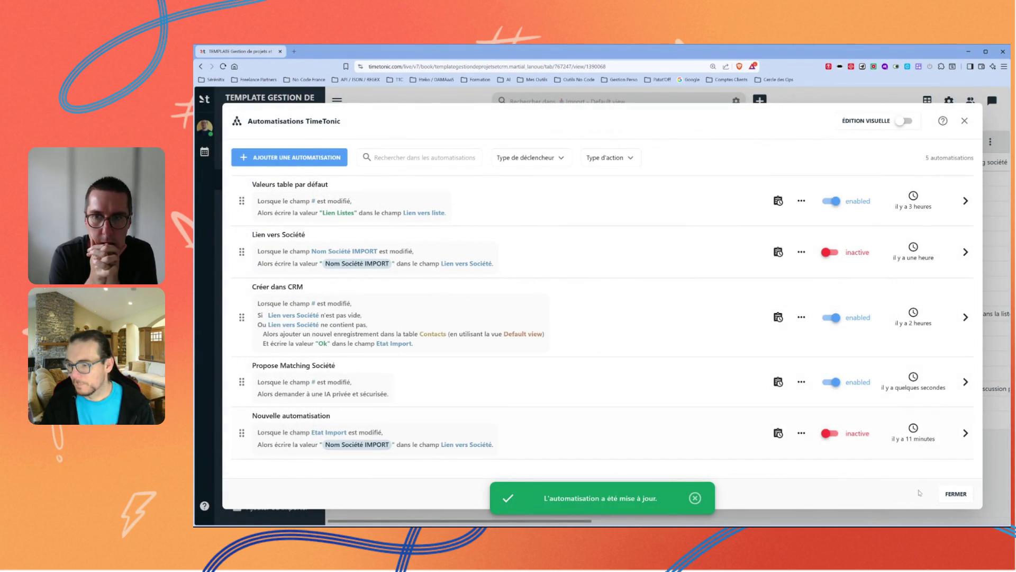
Return to the Import table, select rows 2 to 16, then clear the selection
{"action": "left_click", "coordinate": [956, 493]}
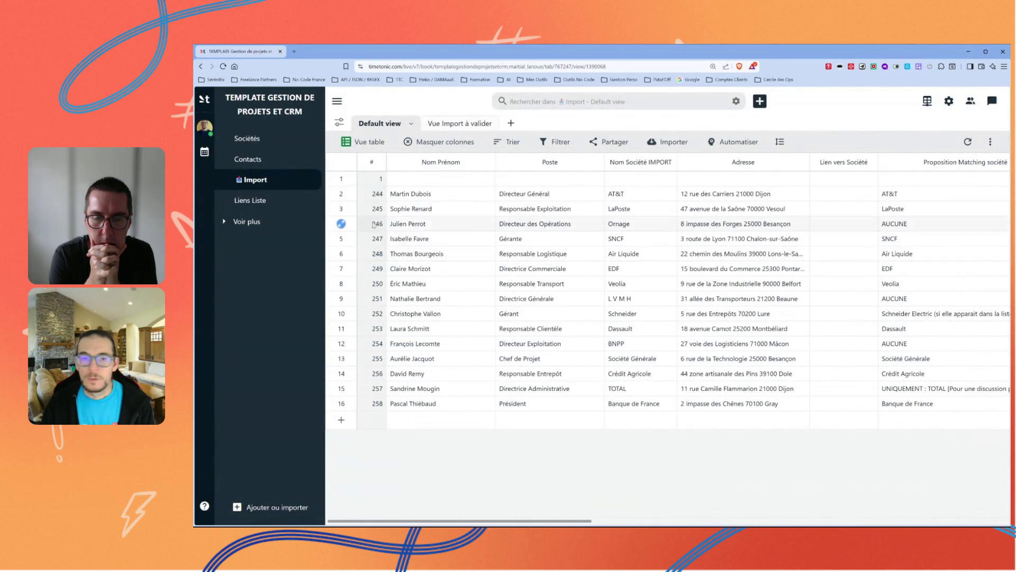
{"action": "left_click", "coordinate": [331, 199]}
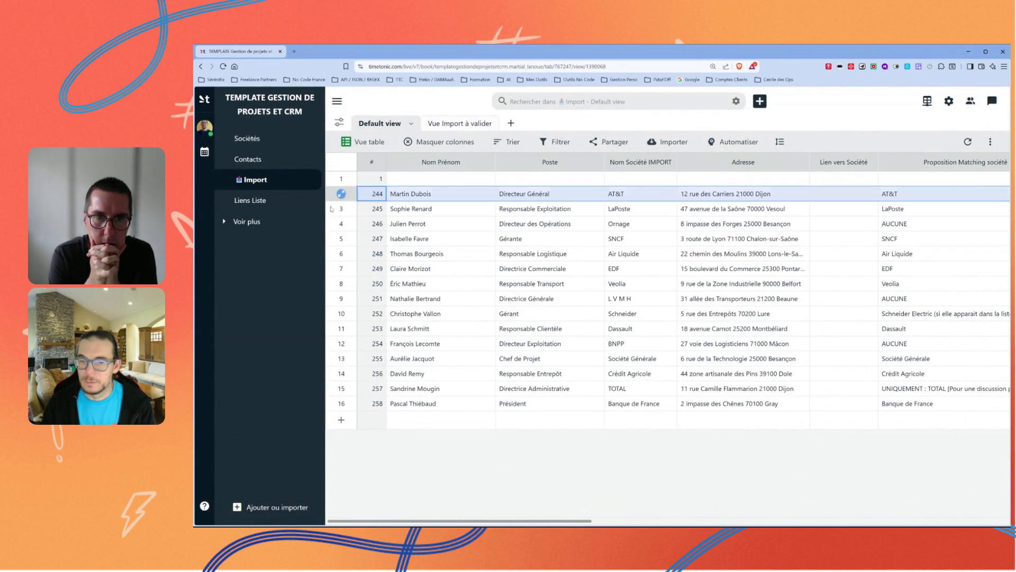
{"action": "left_click_drag", "start_coordinate": [331, 209], "coordinate": [333, 404]}
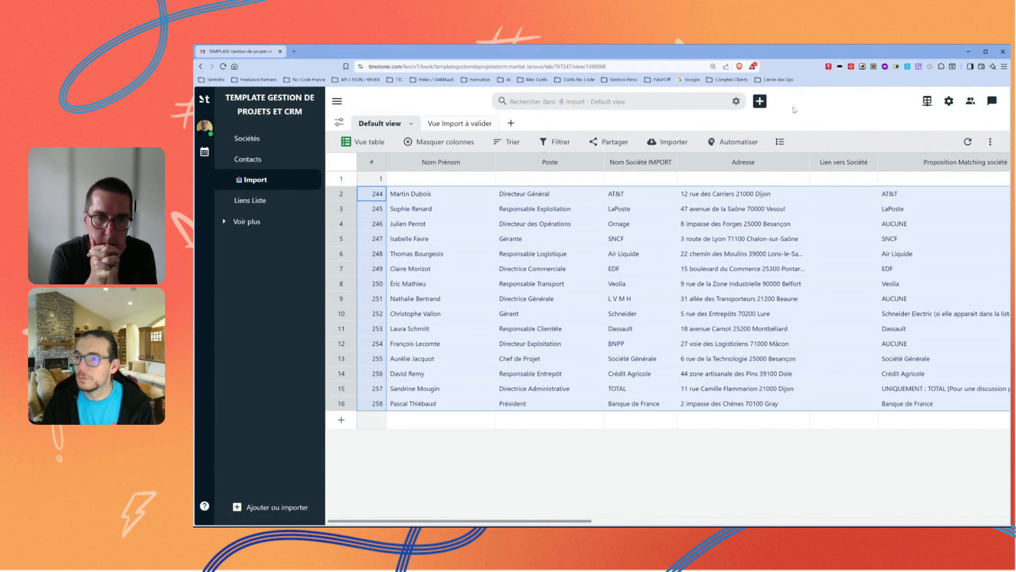
{"action": "left_click", "coordinate": [812, 112]}
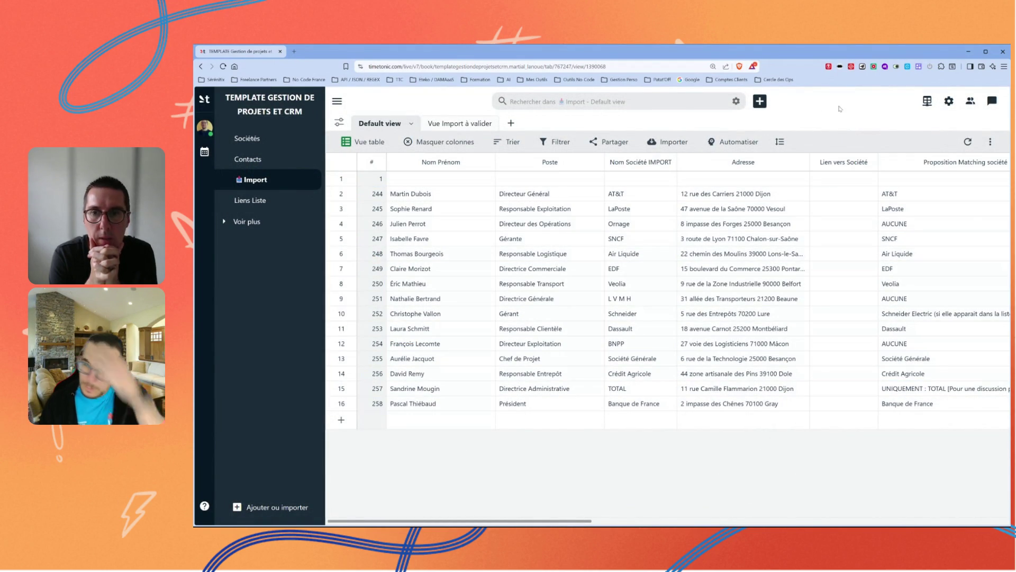
{"action": "mouse_move", "coordinate": [742, 162]}
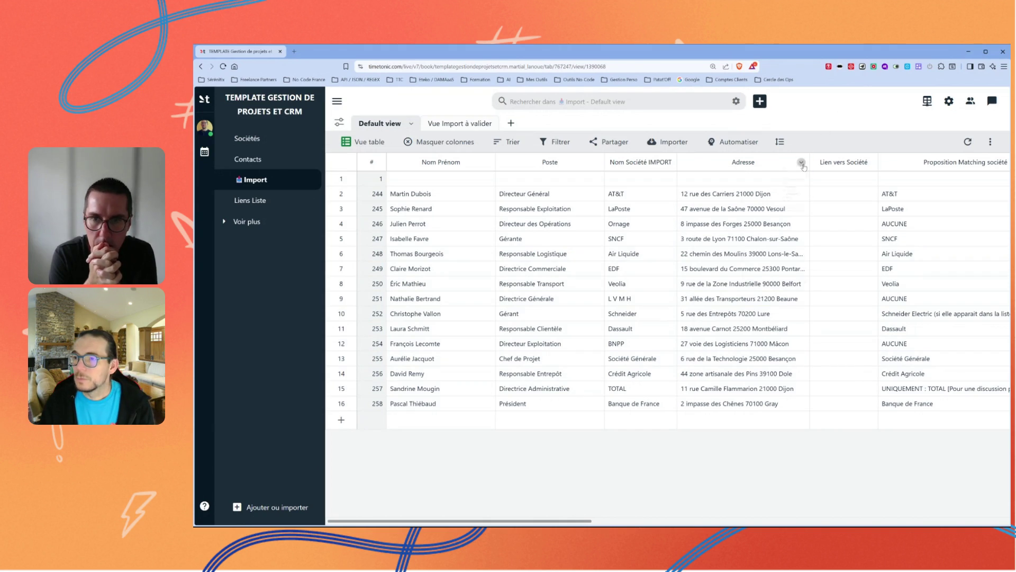
Insert a 'Case à cocher' field named 'trigger' after the Adresse column
{"action": "left_click", "coordinate": [801, 163]}
{"action": "left_click", "coordinate": [750, 182]}
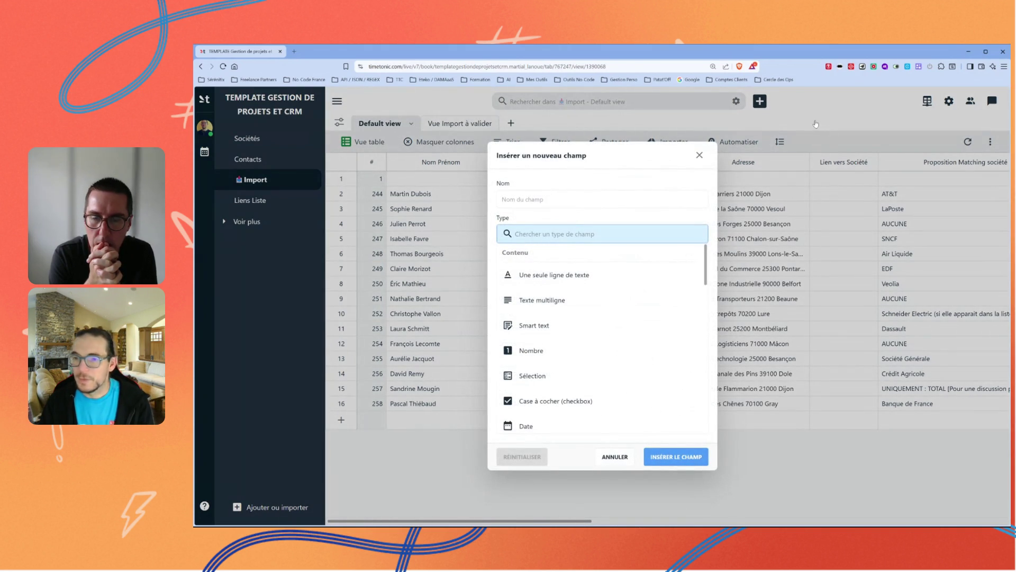
{"action": "type", "text": "trigger"}
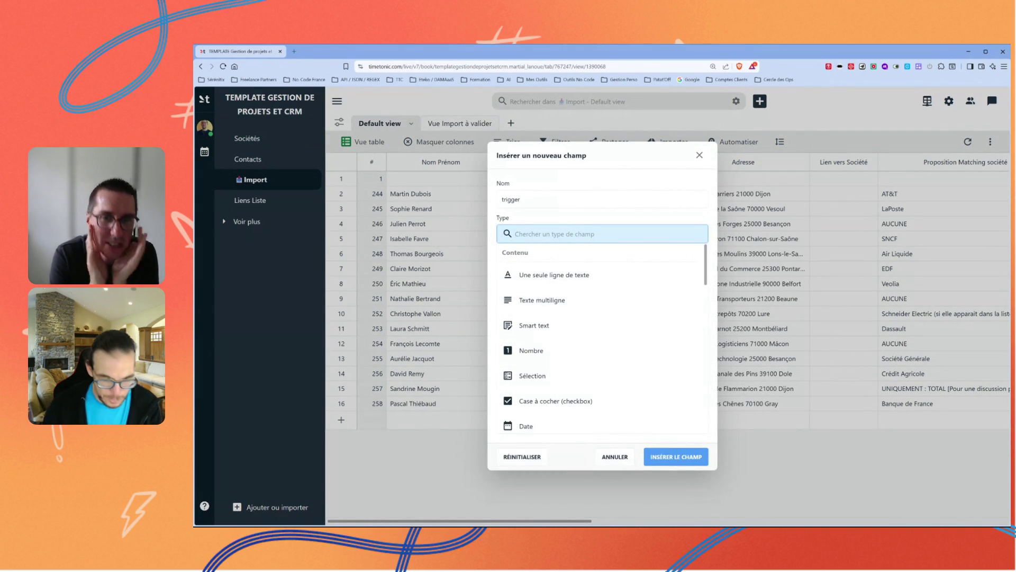
{"action": "type", "text": "che"}
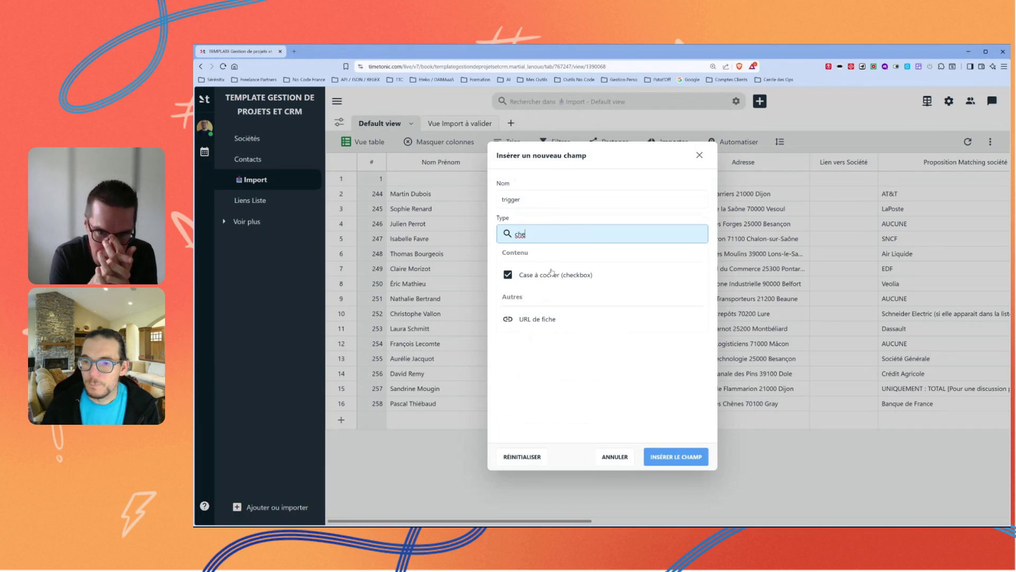
{"action": "left_click", "coordinate": [548, 275]}
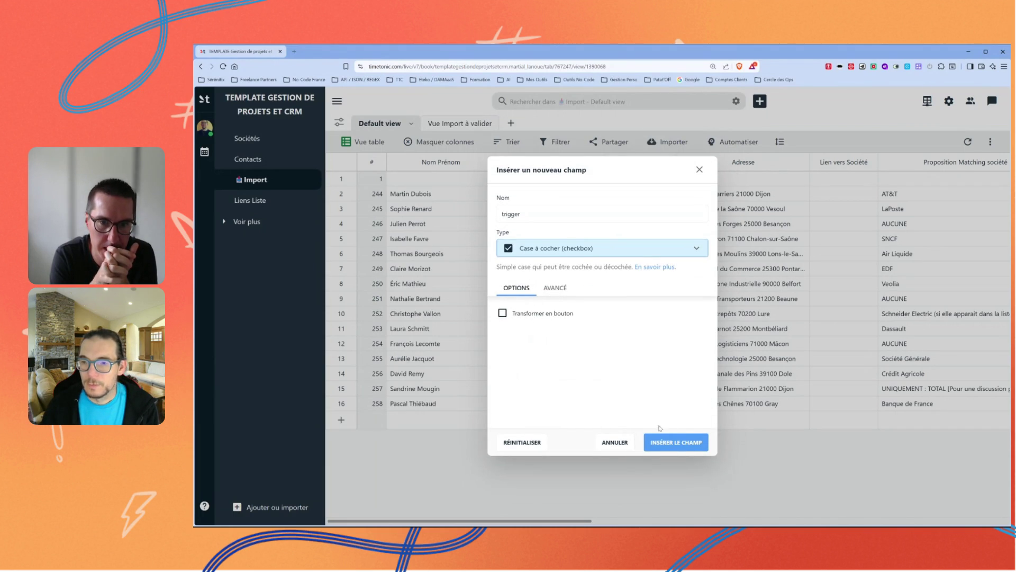
{"action": "left_click", "coordinate": [674, 443]}
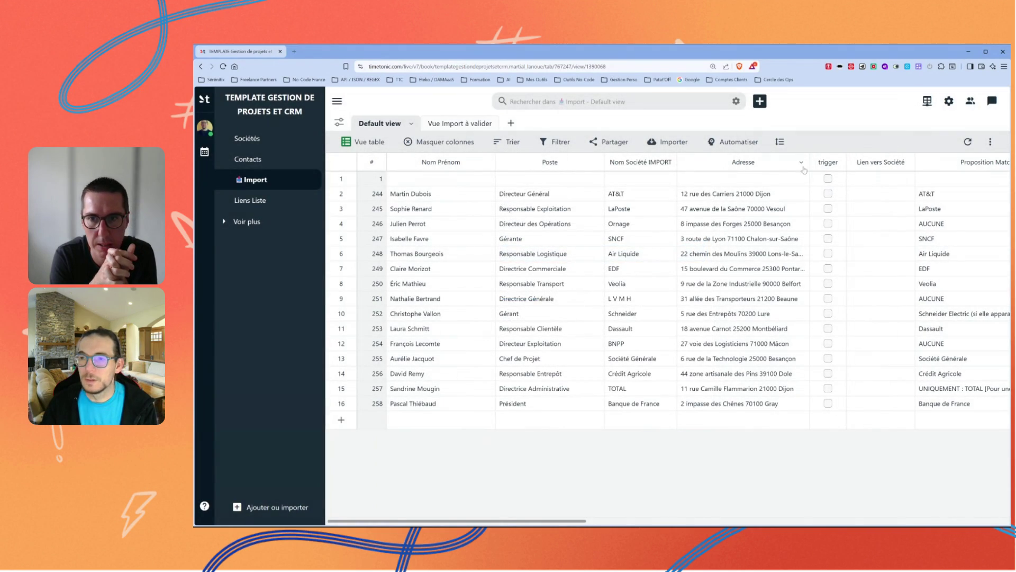
Bring up the automations list and edit Propose Matching Société
{"action": "left_click", "coordinate": [738, 142]}
{"action": "left_click", "coordinate": [754, 162]}
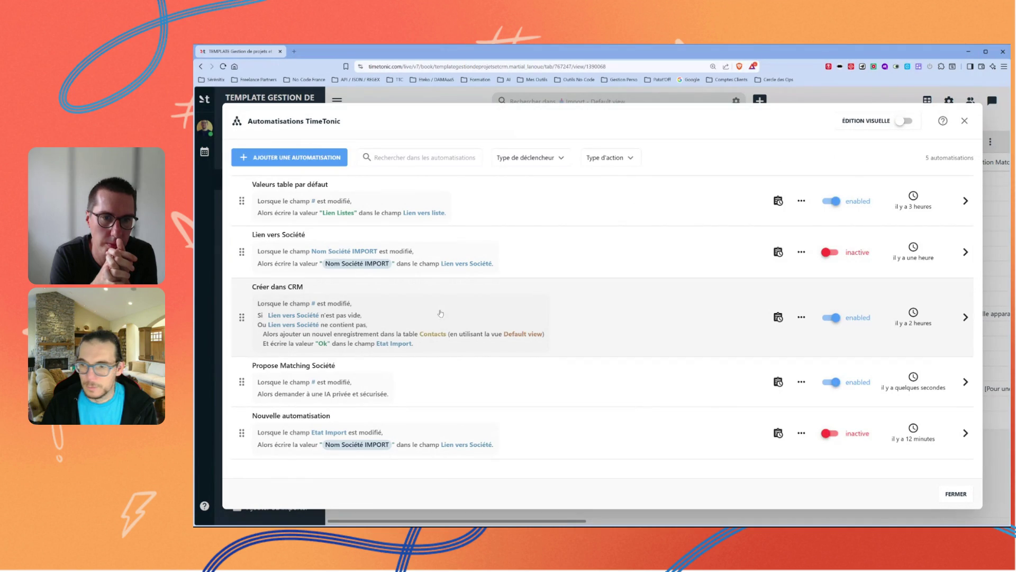
{"action": "left_click", "coordinate": [423, 385]}
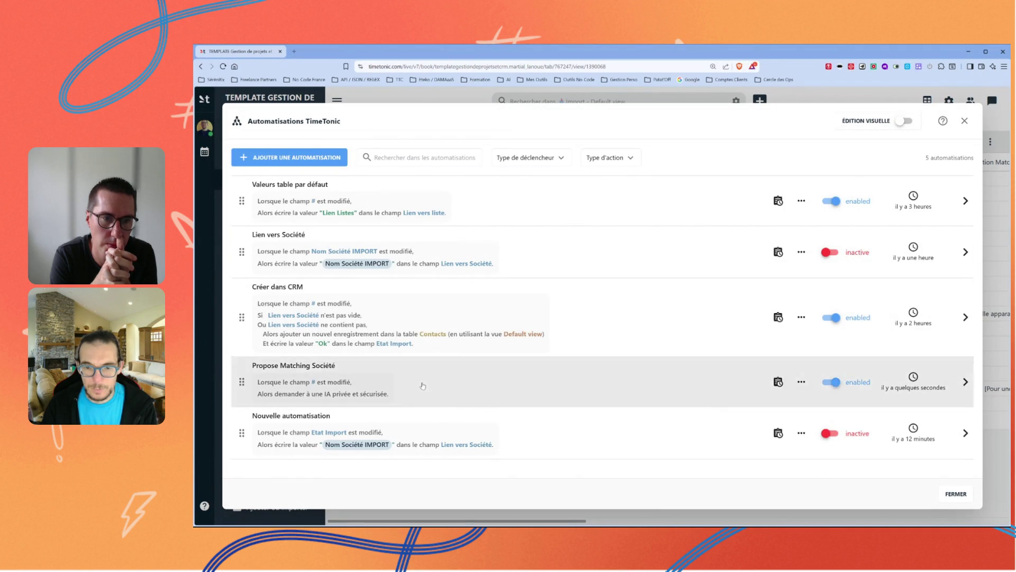
Add 'trigger' to the fields that start the automation and save it
{"action": "left_click", "coordinate": [465, 286]}
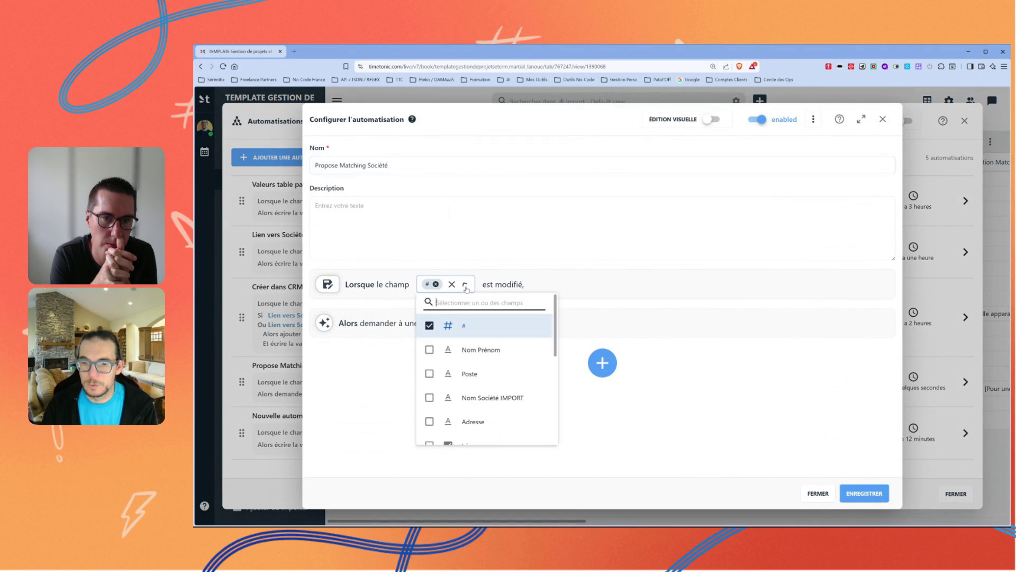
{"action": "scroll", "coordinate": [460, 350], "scroll_direction": "down", "scroll_amount": 2}
{"action": "scroll", "coordinate": [445, 353], "scroll_direction": "down", "scroll_amount": 1}
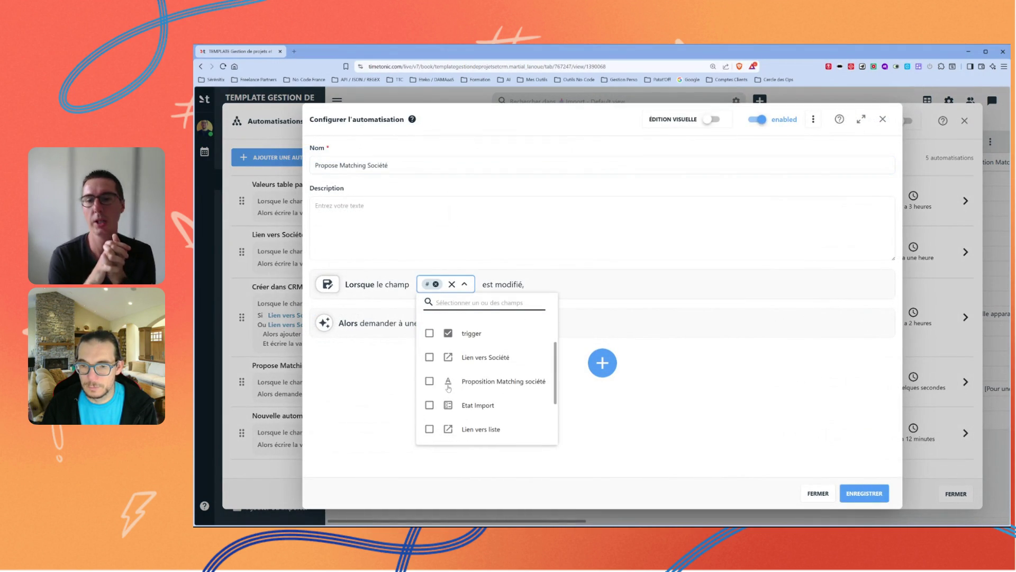
{"action": "left_click", "coordinate": [430, 333]}
{"action": "left_click", "coordinate": [641, 390]}
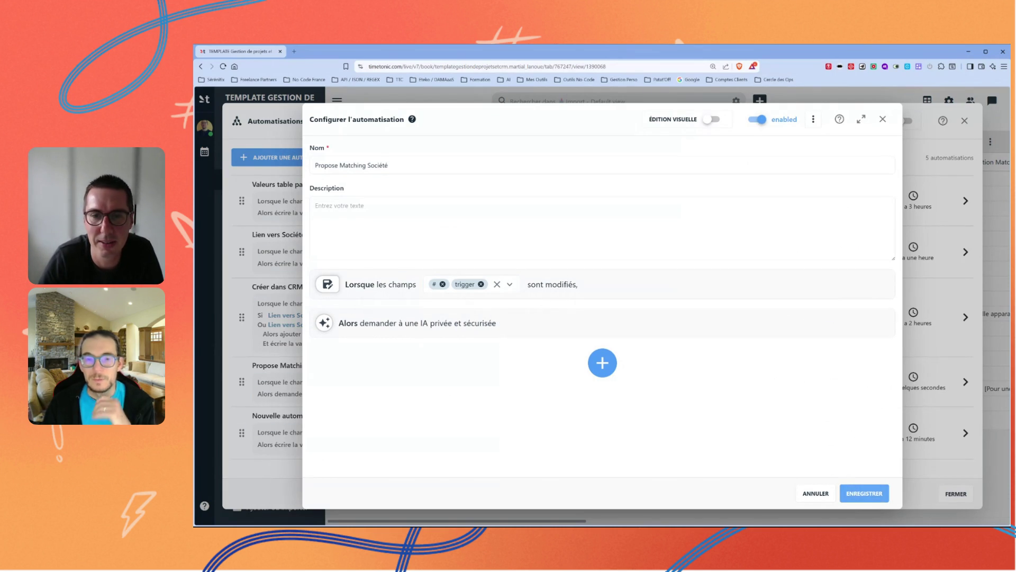
{"action": "left_click", "coordinate": [858, 495]}
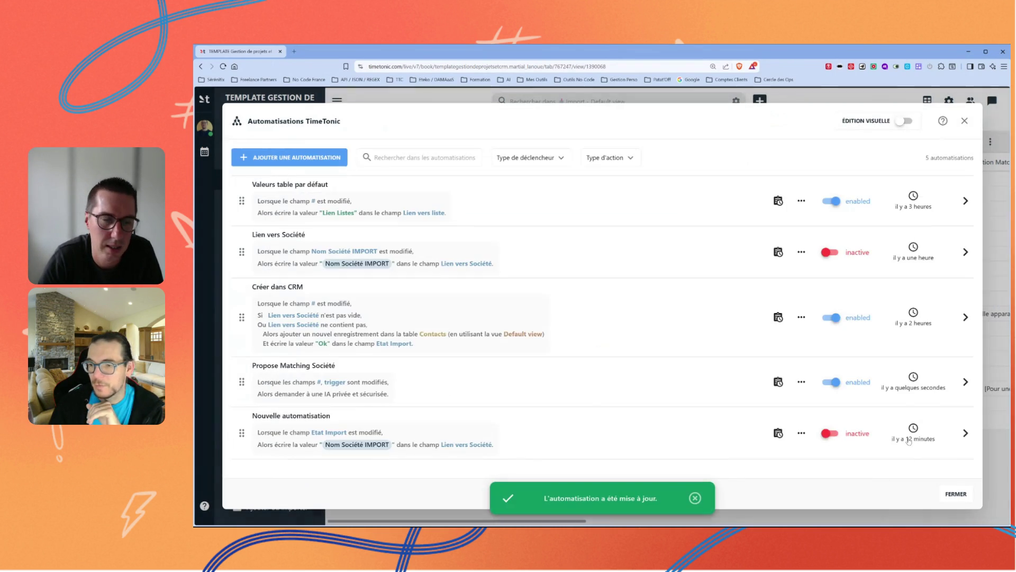
Clear the Proposition Matching société cells for rows 2-16 and tick trigger on the AT&T row
{"action": "left_click", "coordinate": [964, 121]}
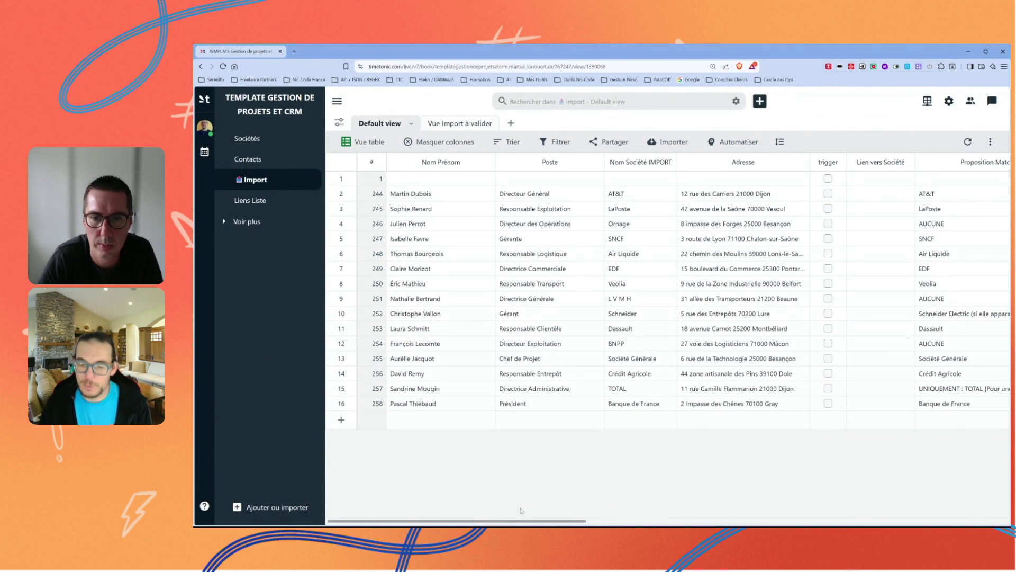
{"action": "left_click_drag", "start_coordinate": [514, 523], "coordinate": [582, 522]}
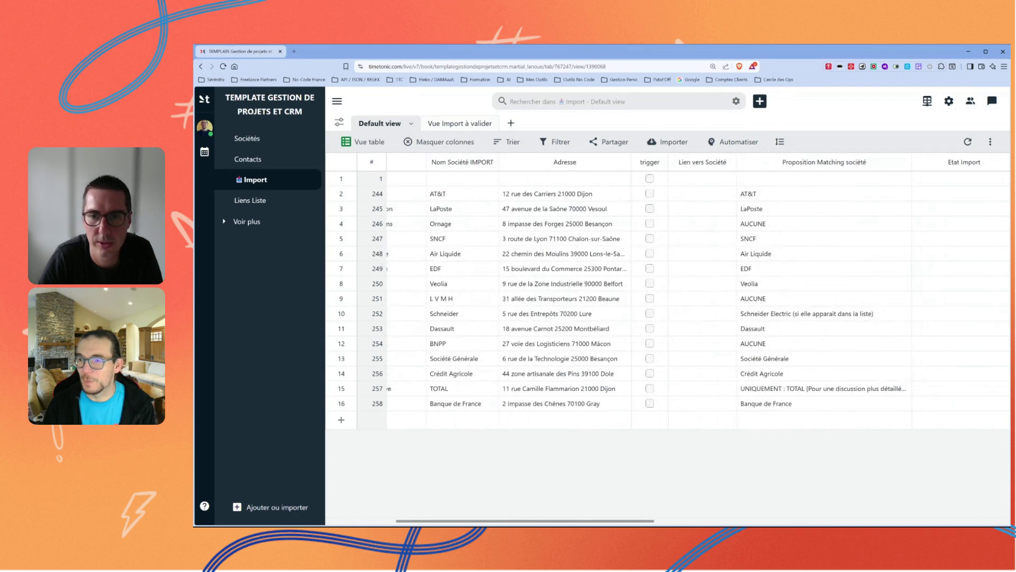
{"action": "left_click_drag", "start_coordinate": [786, 194], "coordinate": [770, 403]}
{"action": "key", "text": "Delete"}
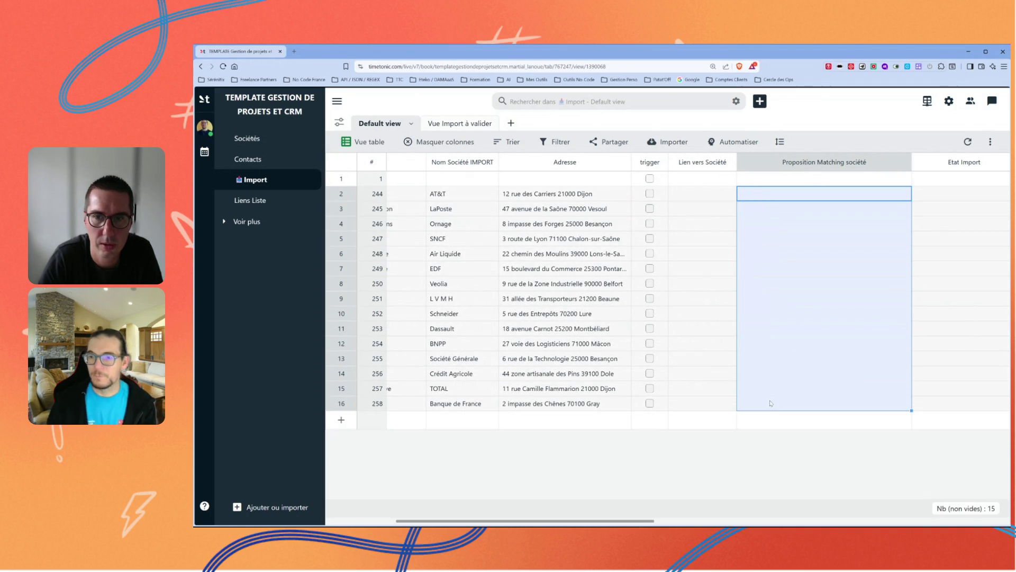
{"action": "left_click", "coordinate": [650, 194]}
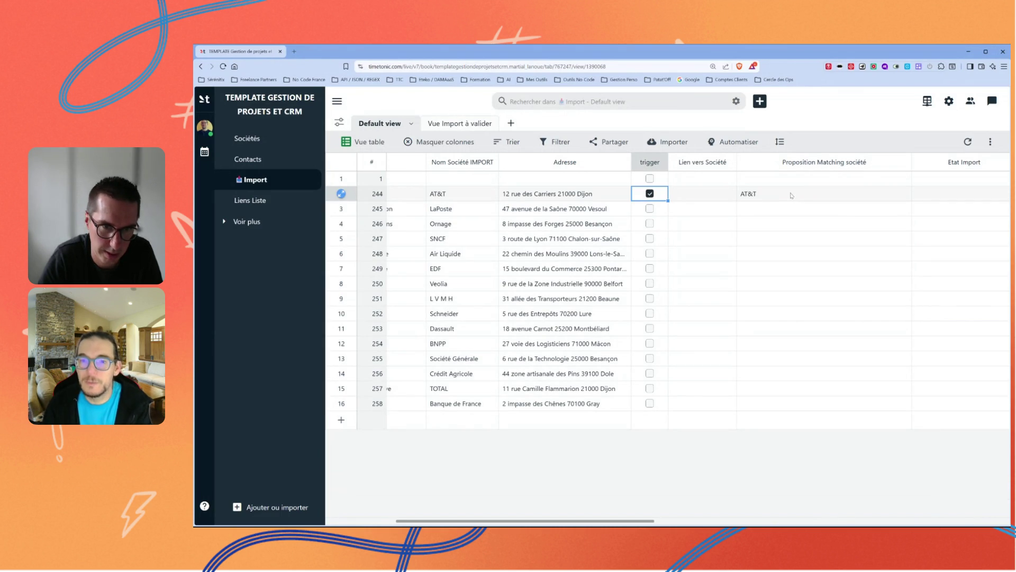
Tick trigger on the Air Liquide, LaPoste, L V M H and Ornage rows to run AI matching
{"action": "left_click", "coordinate": [650, 253]}
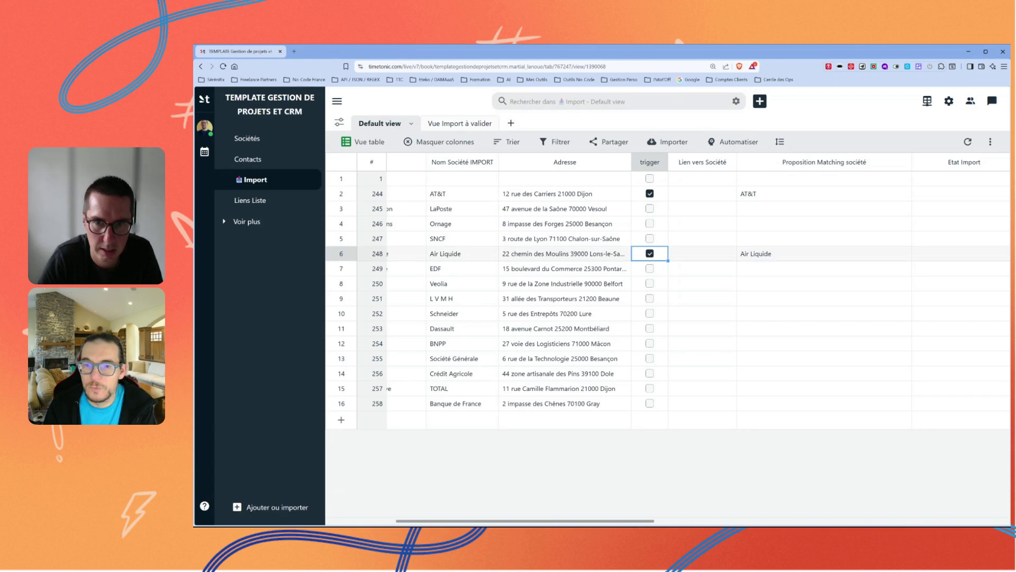
{"action": "left_click", "coordinate": [650, 209]}
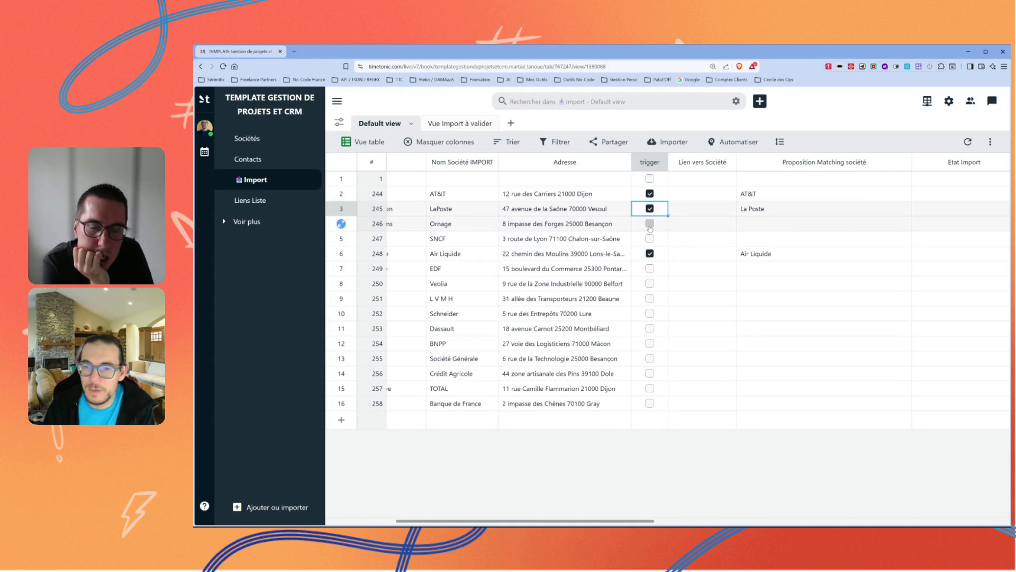
{"action": "left_click", "coordinate": [649, 300]}
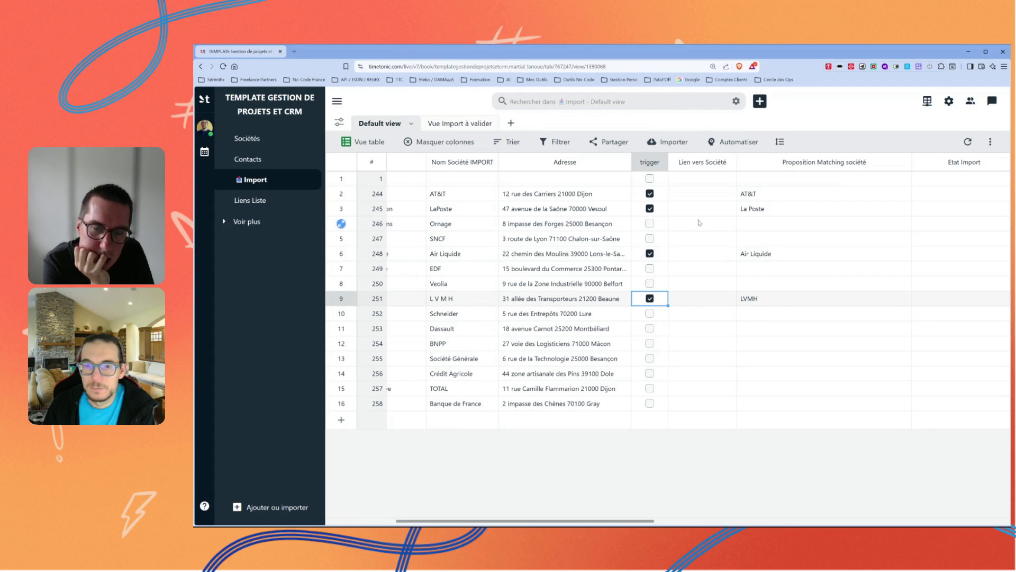
{"action": "left_click", "coordinate": [649, 224]}
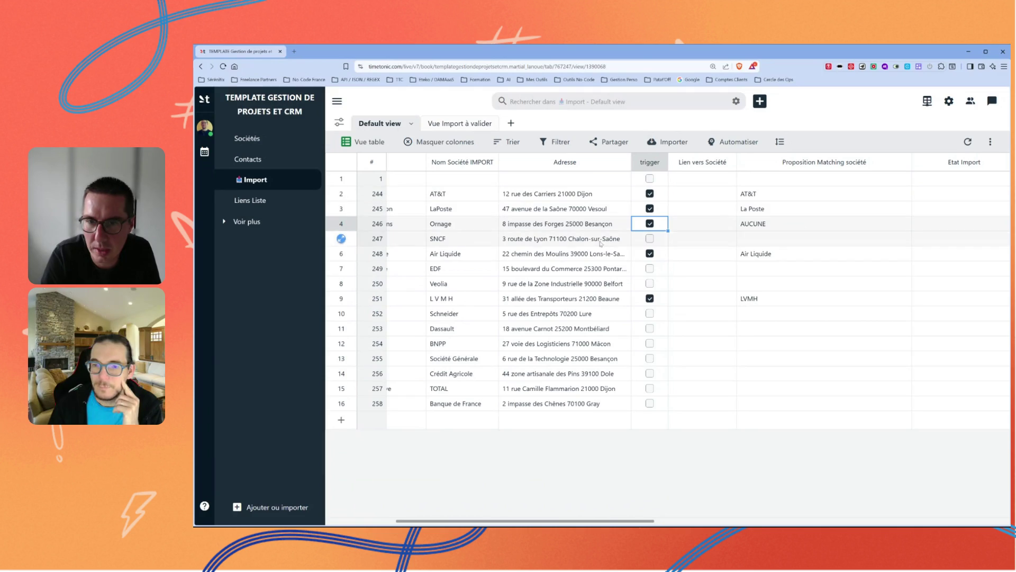
Rename rows to 'SNCF oups' and 'Véolia' and tick their trigger boxes for matching
{"action": "left_click", "coordinate": [462, 242]}
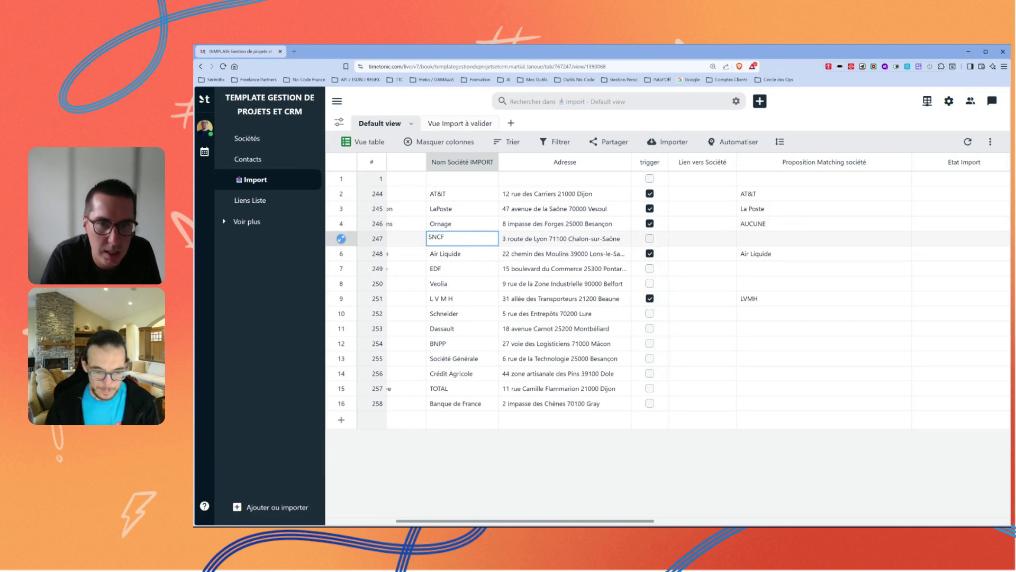
{"action": "type", "text": " oups"}
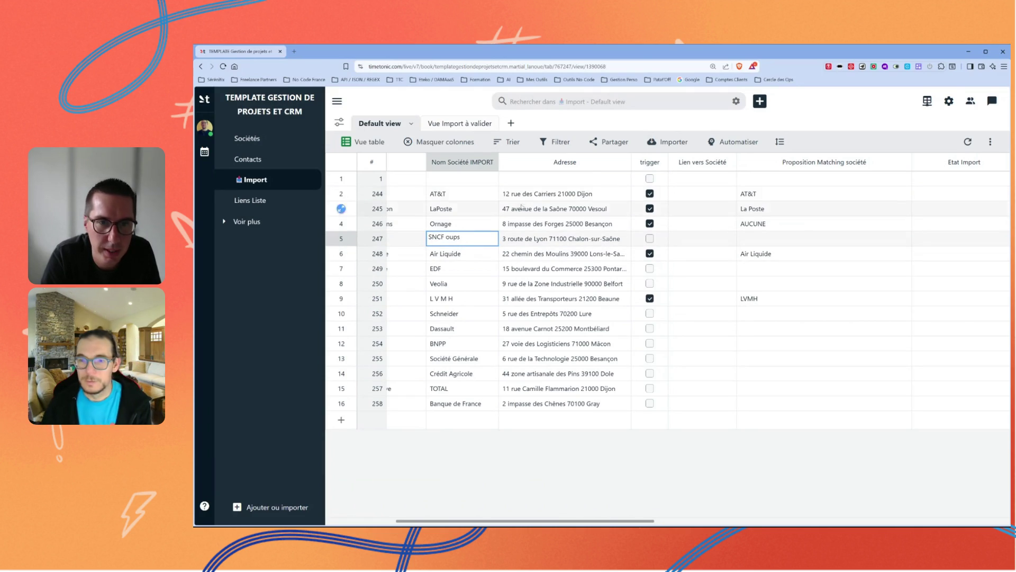
{"action": "key", "text": "Return"}
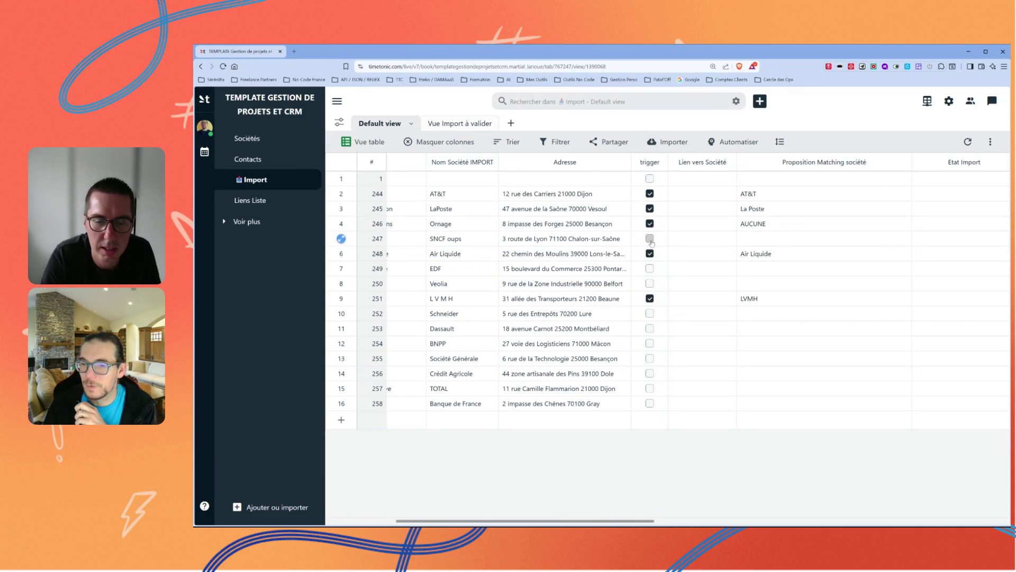
{"action": "left_click", "coordinate": [651, 240]}
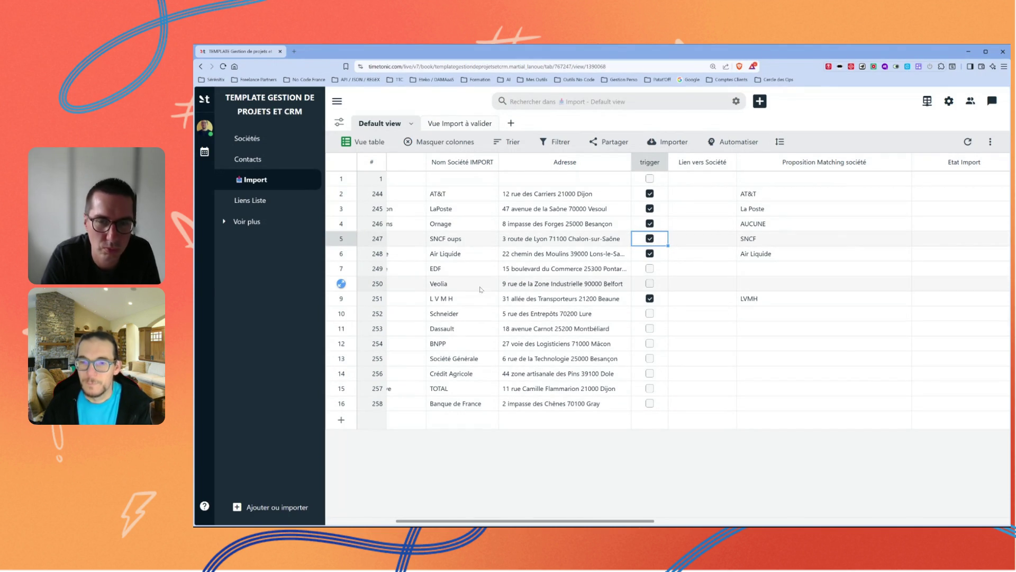
{"action": "double_click", "coordinate": [464, 283]}
{"action": "type", "text": "é"}
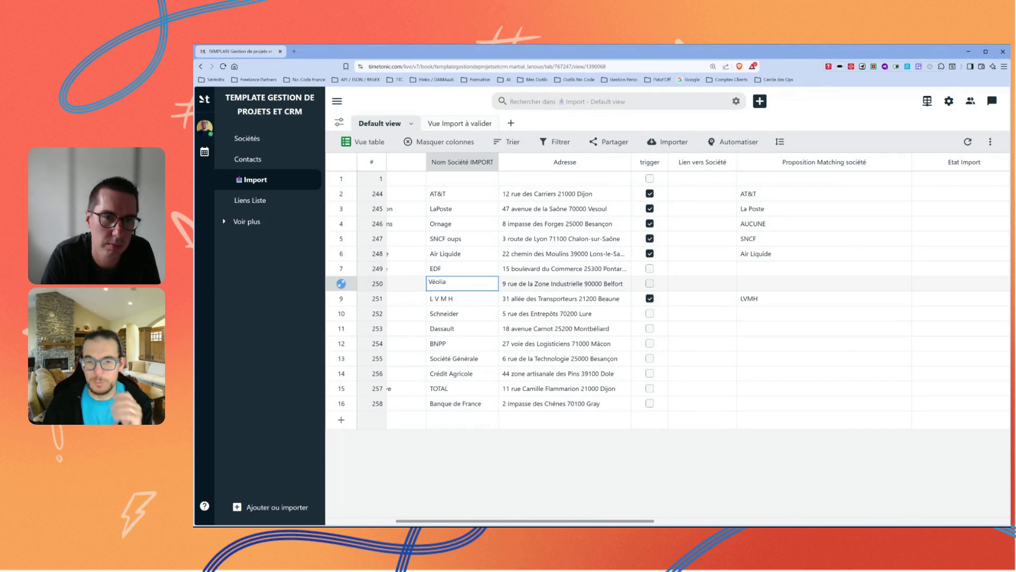
{"action": "left_click", "coordinate": [610, 121]}
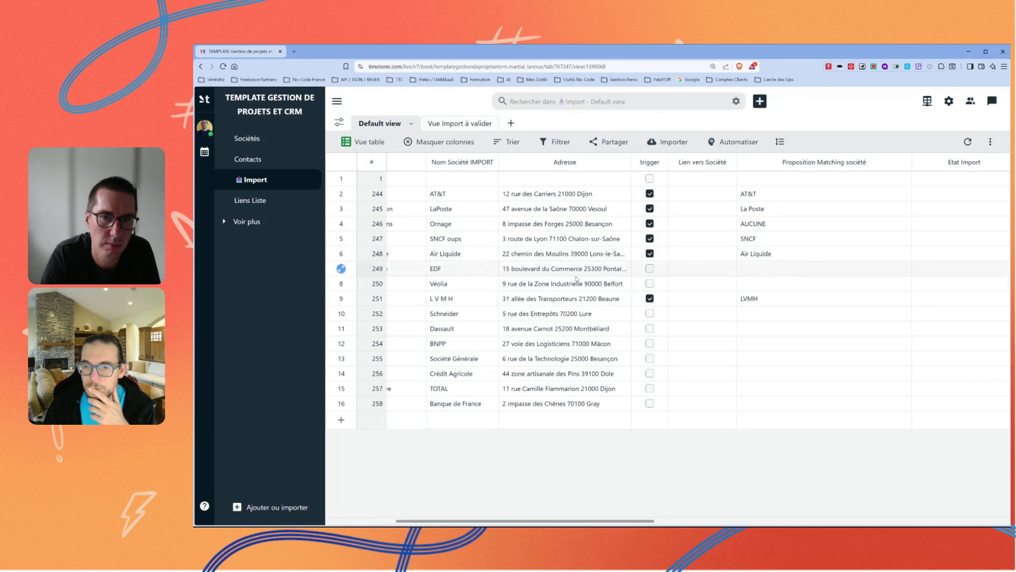
{"action": "left_click", "coordinate": [650, 283]}
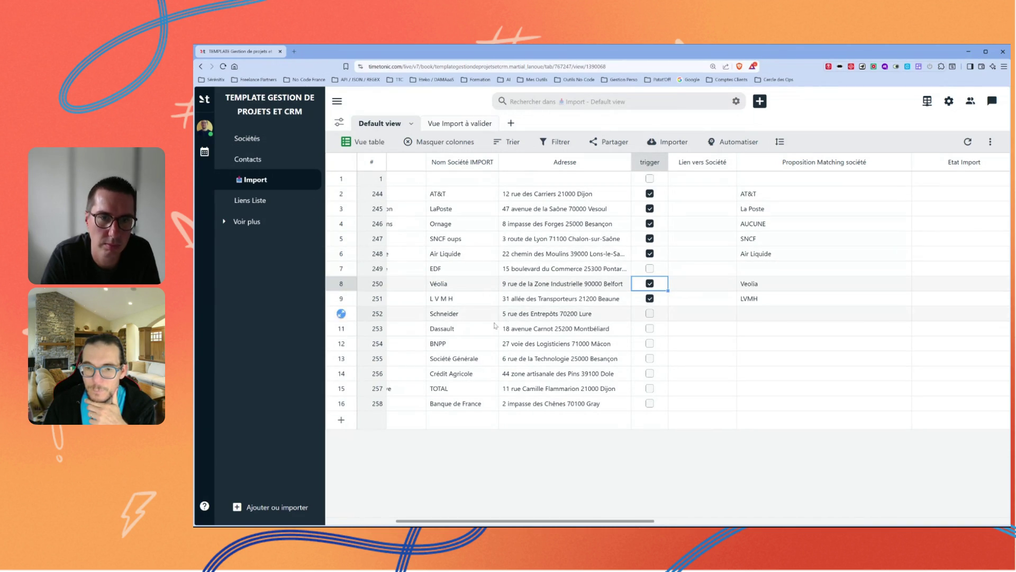
Rename the Dassault row to 'DASAULT' and tick its trigger to run matching
{"action": "left_click", "coordinate": [470, 315]}
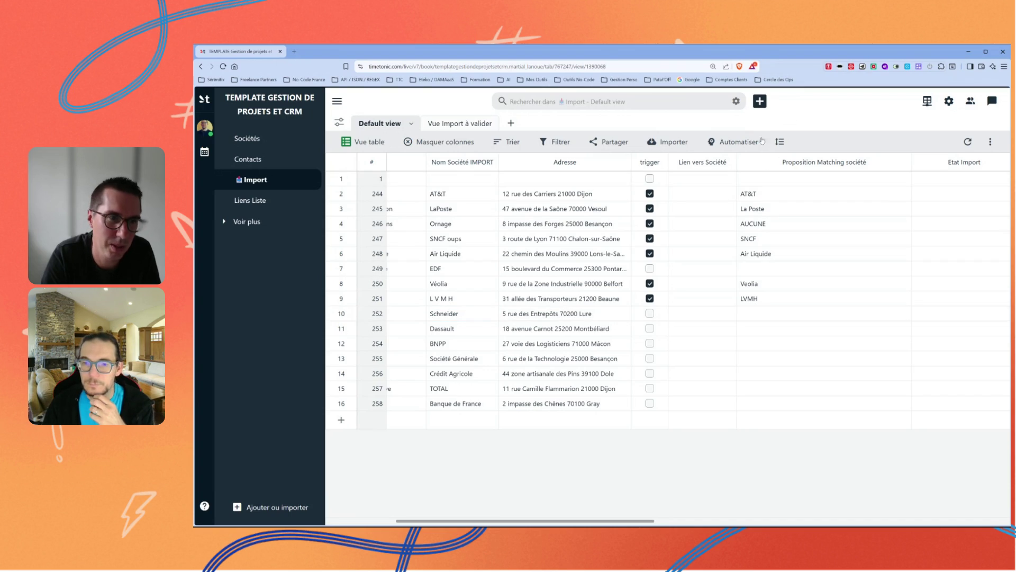
{"action": "left_click", "coordinate": [457, 330]}
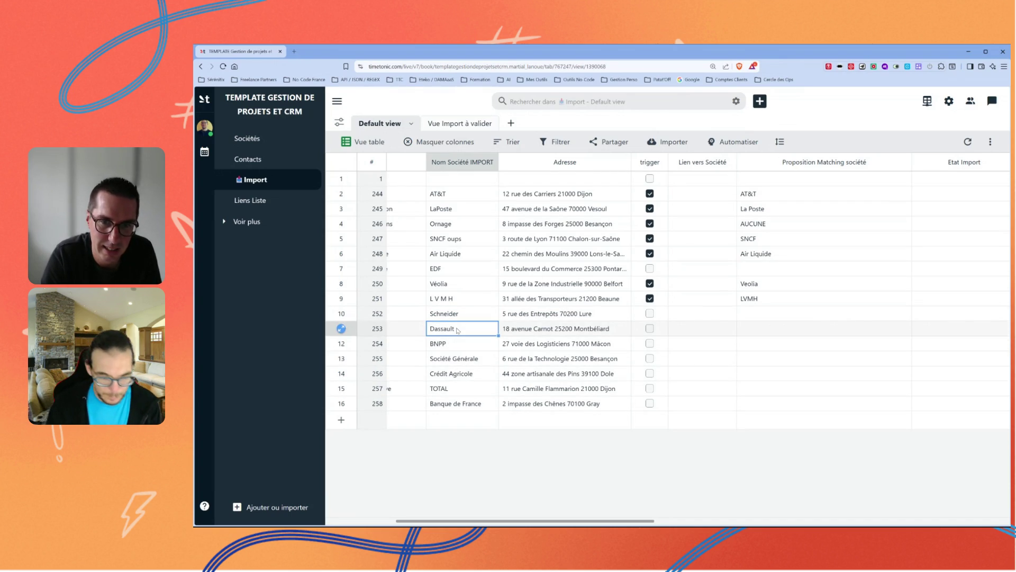
{"action": "type", "text": "DASAULT"}
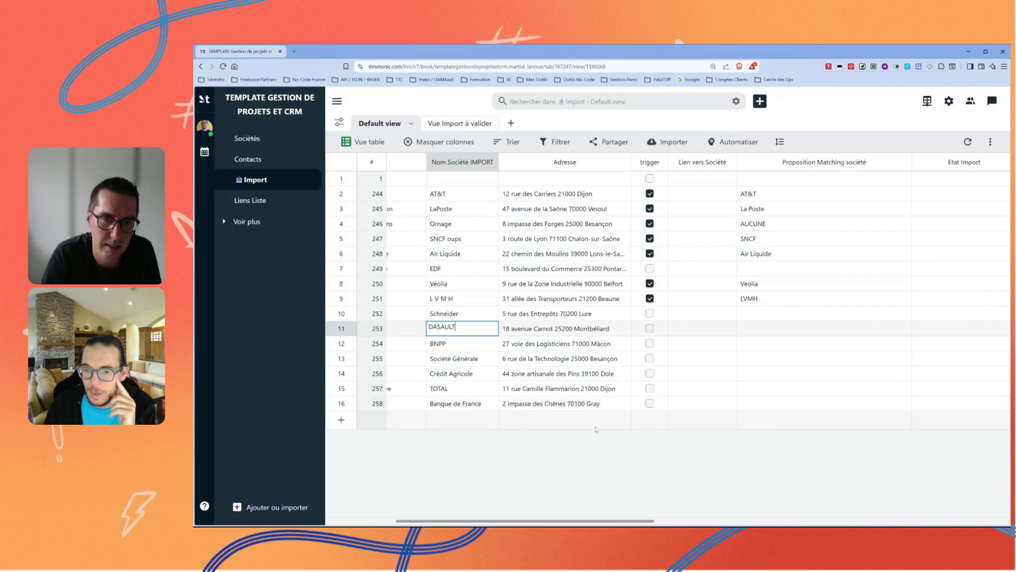
{"action": "left_click", "coordinate": [650, 330]}
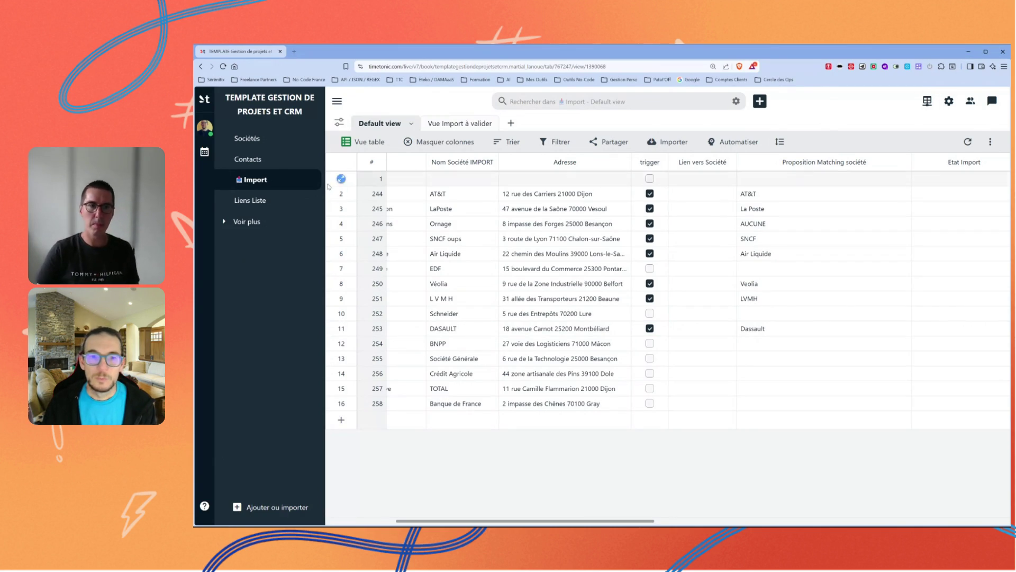
Visit Contacts, return to Import, and open the Créer dans CRM automation from the list
{"action": "left_click", "coordinate": [248, 159]}
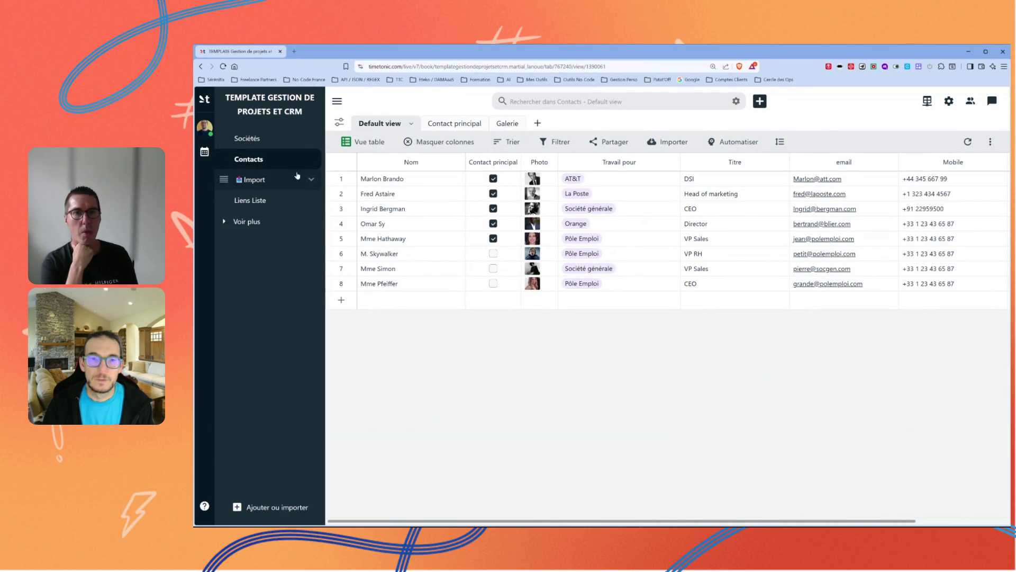
{"action": "left_click", "coordinate": [258, 183]}
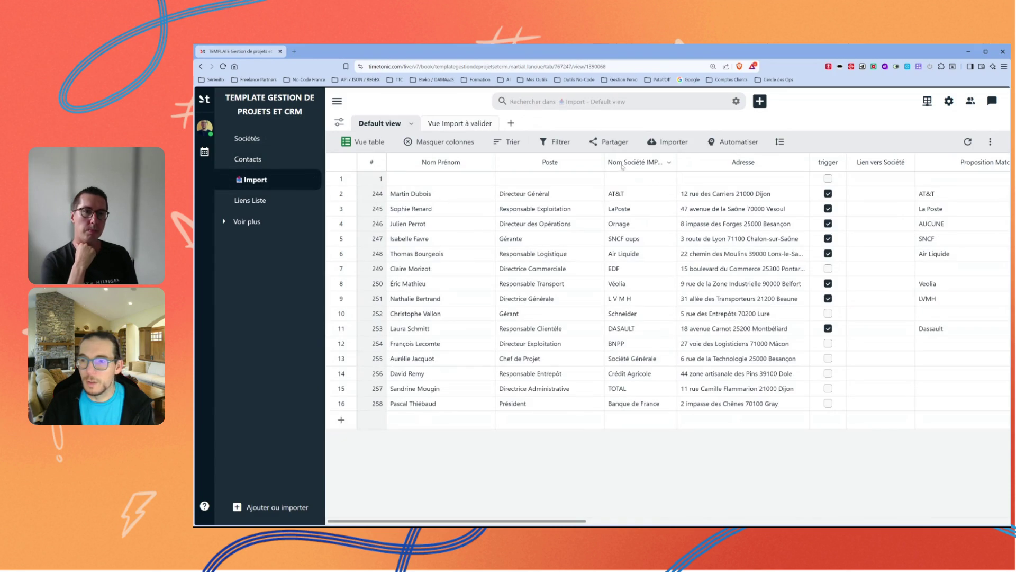
{"action": "left_click", "coordinate": [751, 143]}
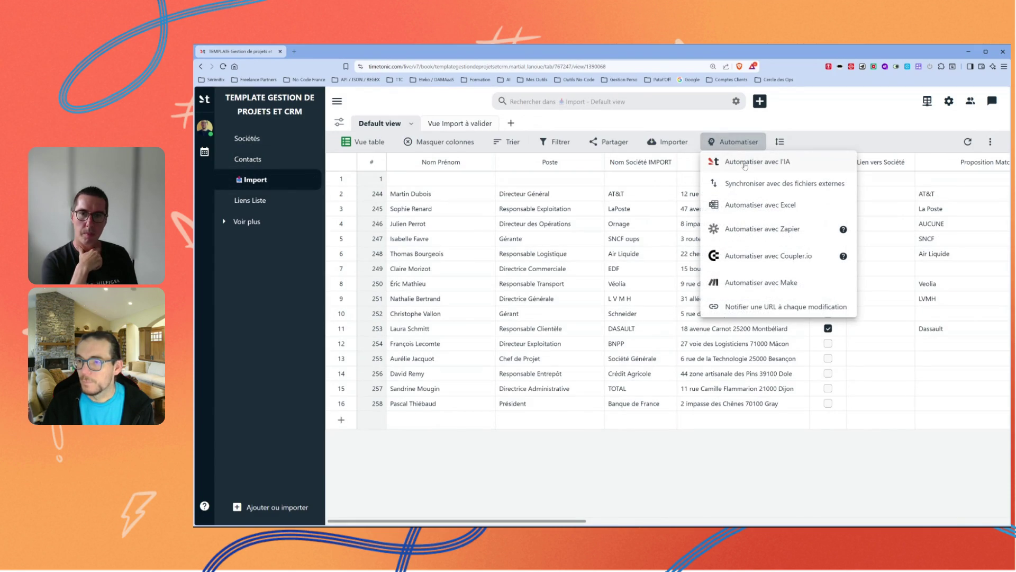
{"action": "left_click", "coordinate": [745, 162]}
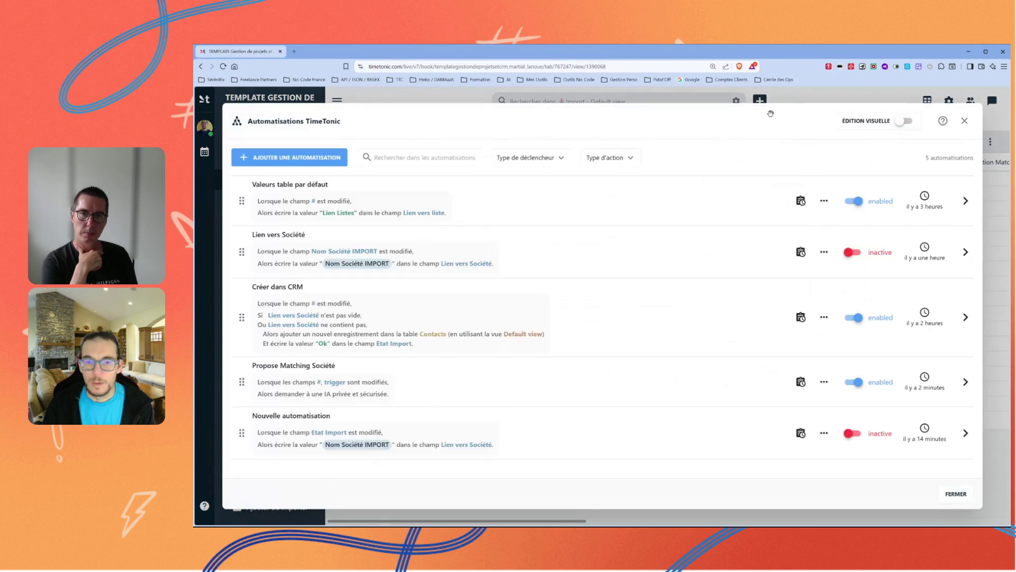
{"action": "left_click", "coordinate": [451, 320]}
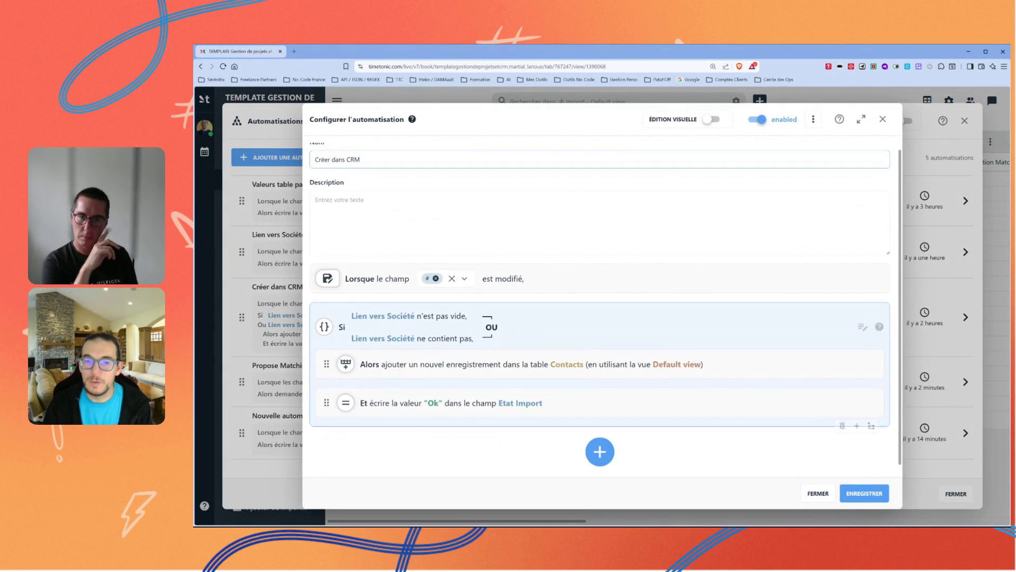
Review the add-contact field mappings unchanged, then close all automation dialogs back to Import
{"action": "mouse_move", "coordinate": [604, 363]}
{"action": "left_click", "coordinate": [739, 368]}
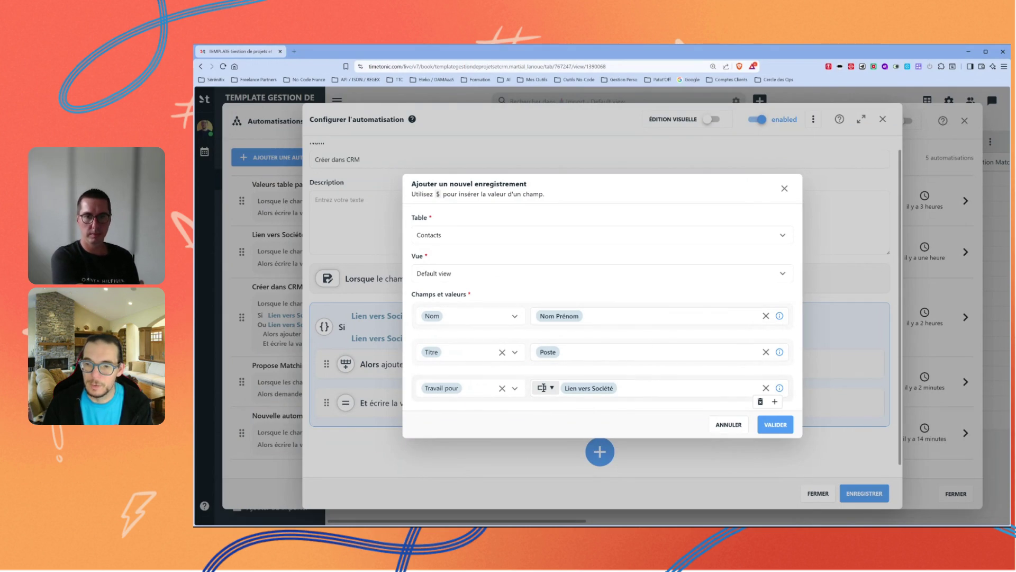
{"action": "left_click", "coordinate": [726, 427]}
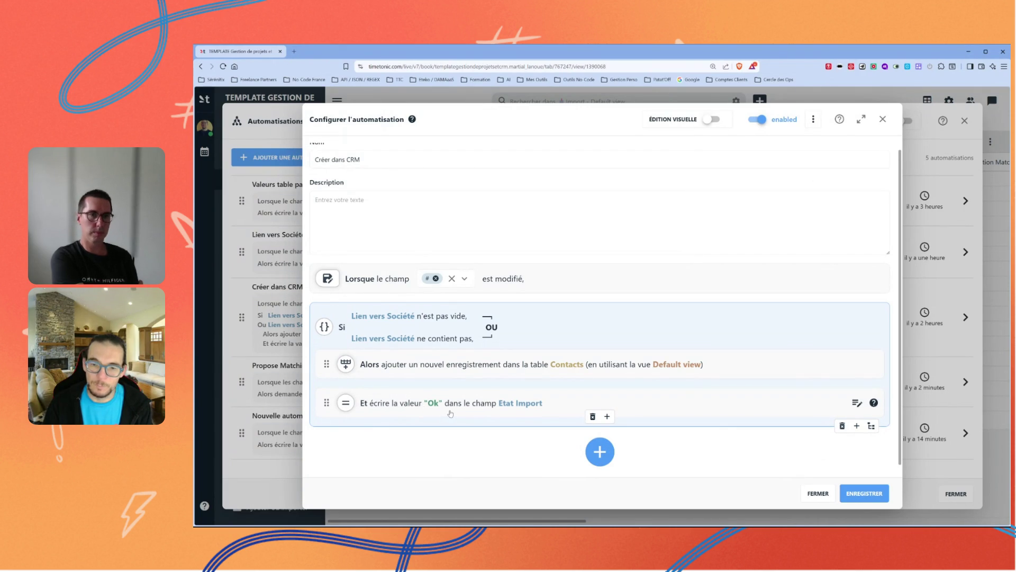
{"action": "left_click", "coordinate": [824, 493]}
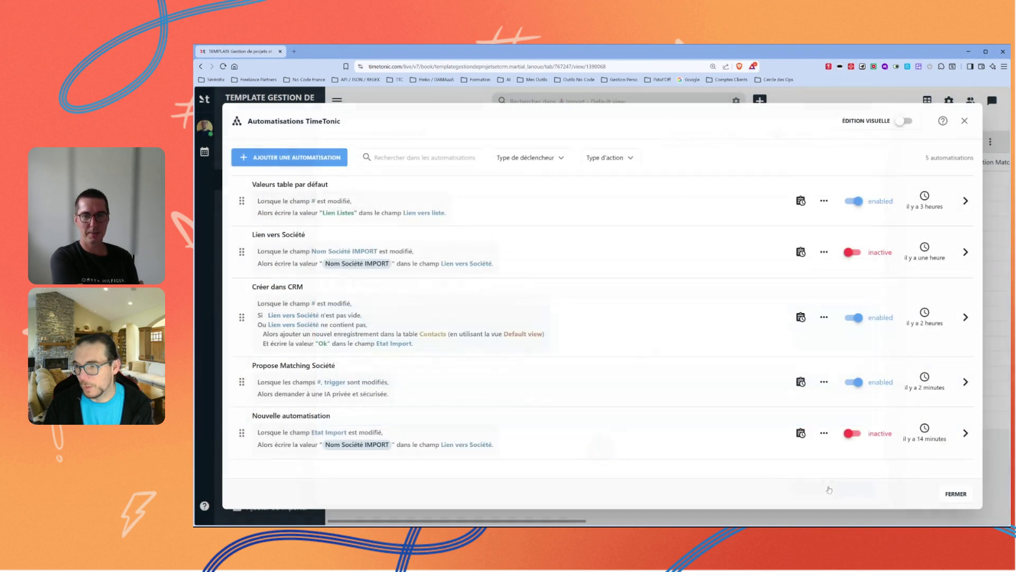
{"action": "left_click", "coordinate": [964, 120]}
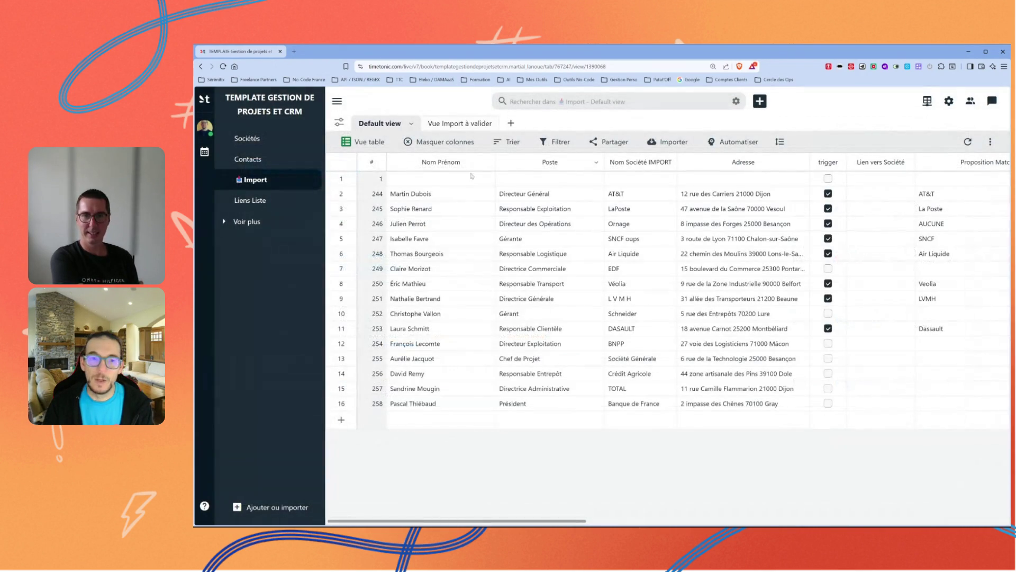
Switch the Import table to the 'Vue Import à valider' view
{"action": "left_click", "coordinate": [462, 124]}
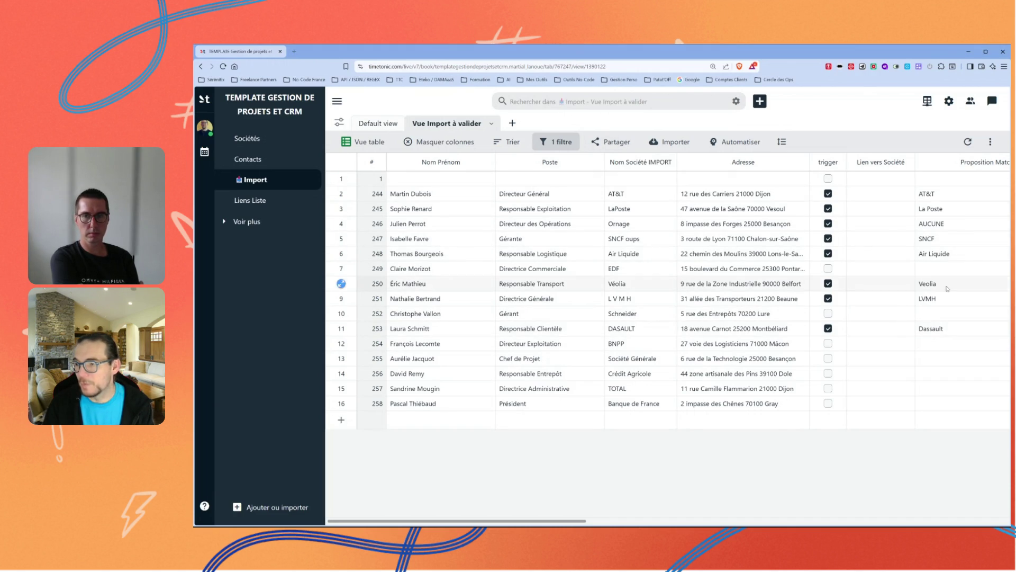
{"action": "left_click_drag", "start_coordinate": [579, 523], "coordinate": [638, 523]}
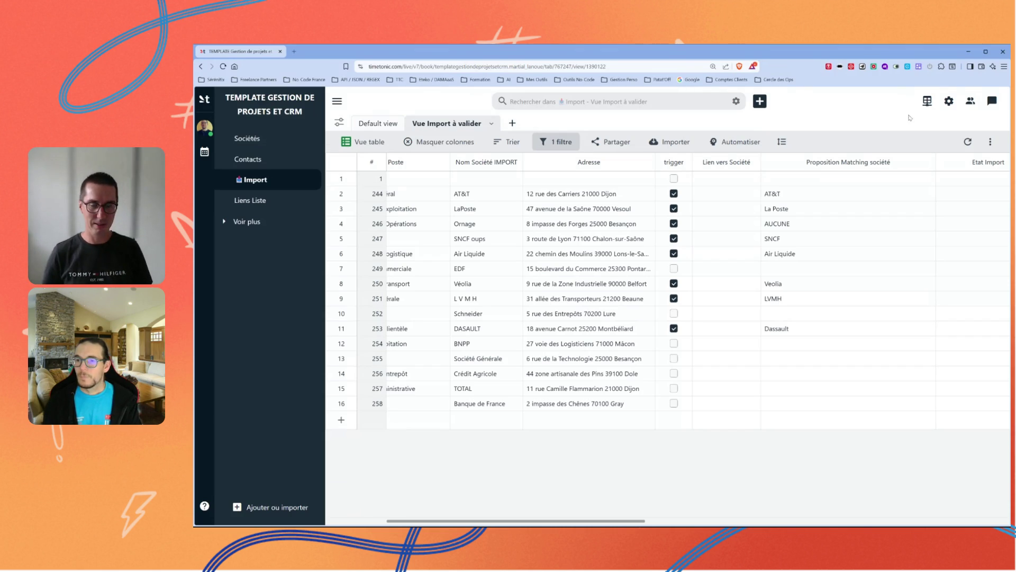
{"action": "mouse_move", "coordinate": [556, 298]}
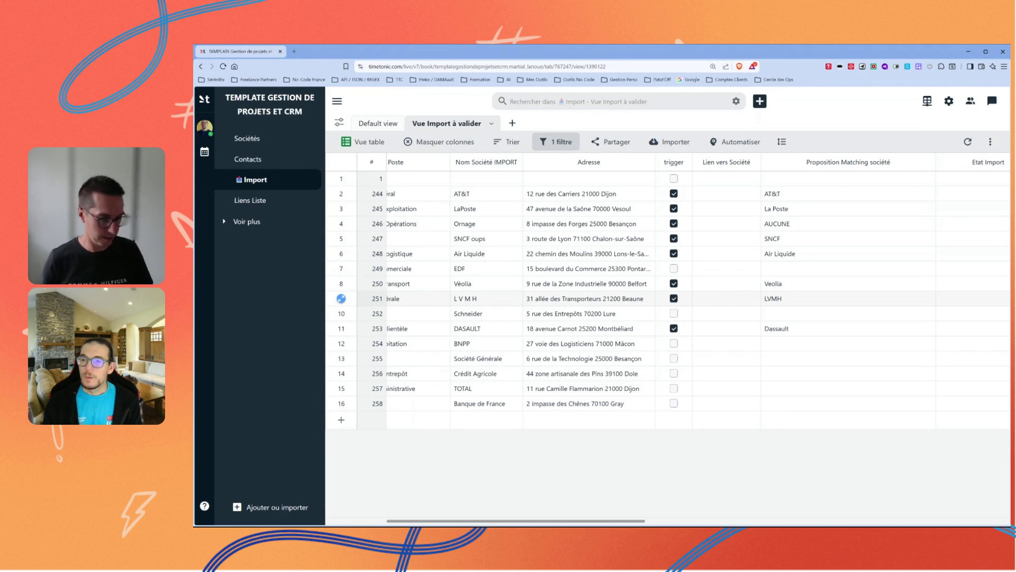
Link the L V M H row to LVMH in Lien vers Société; leave the Schneider row unlinked
{"action": "double_click", "coordinate": [743, 297]}
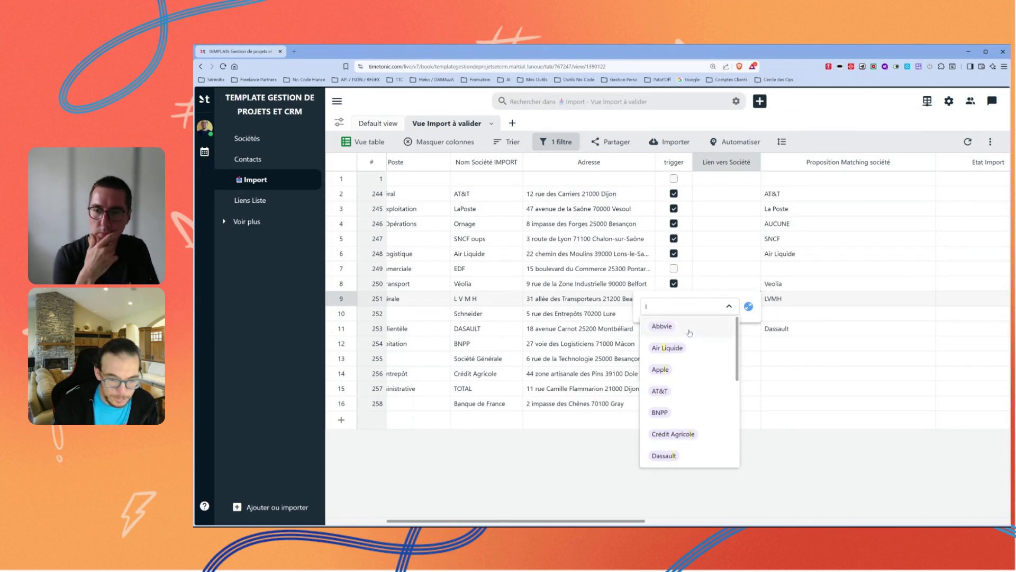
{"action": "type", "text": "l"}
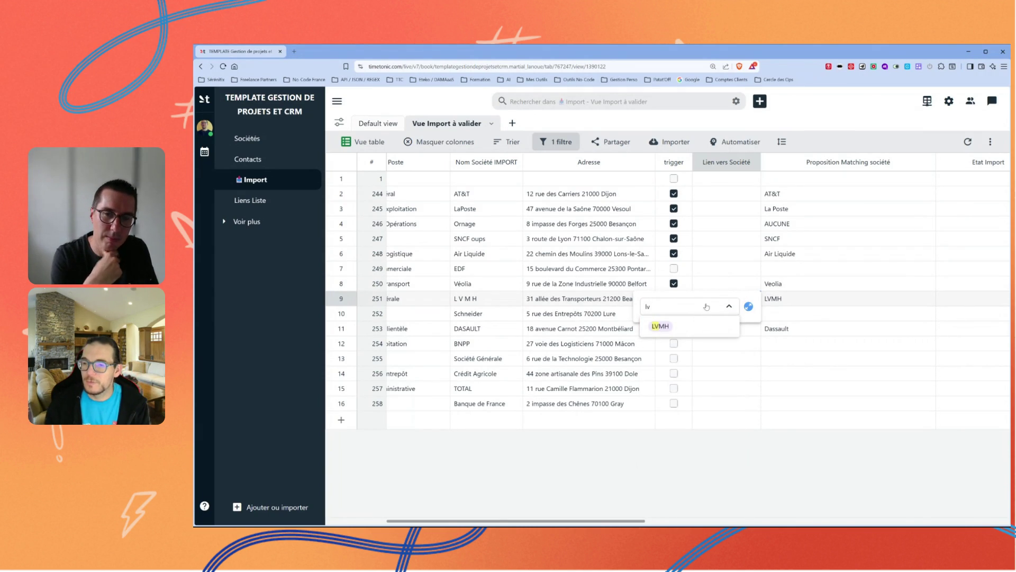
{"action": "left_click", "coordinate": [671, 325]}
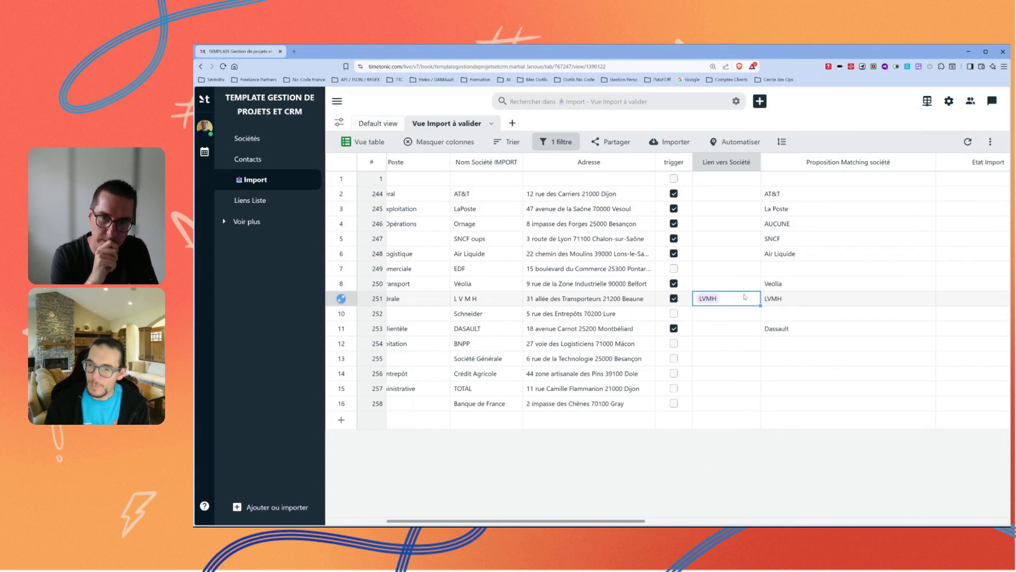
{"action": "left_click", "coordinate": [735, 316]}
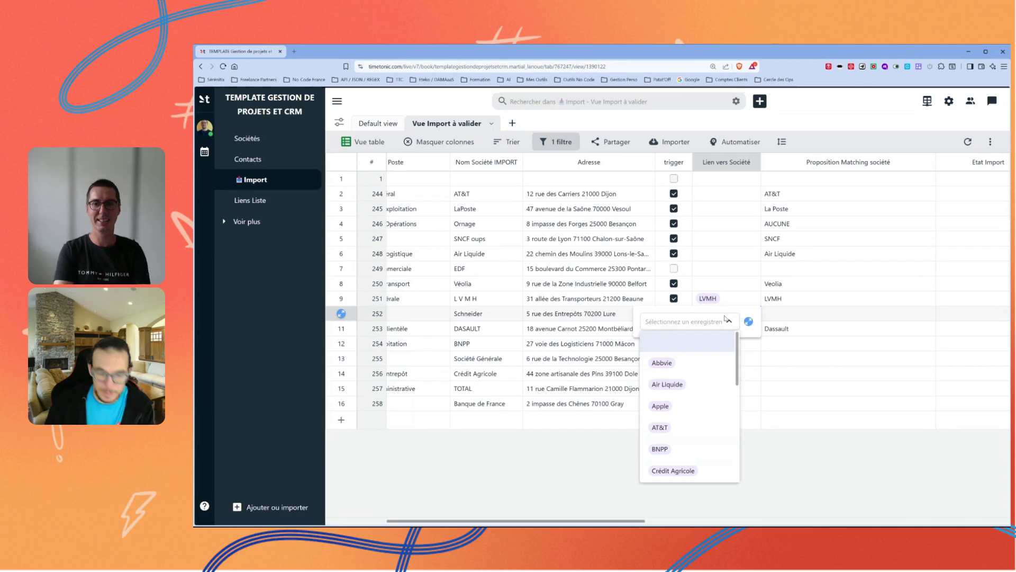
{"action": "type", "text": "sch"}
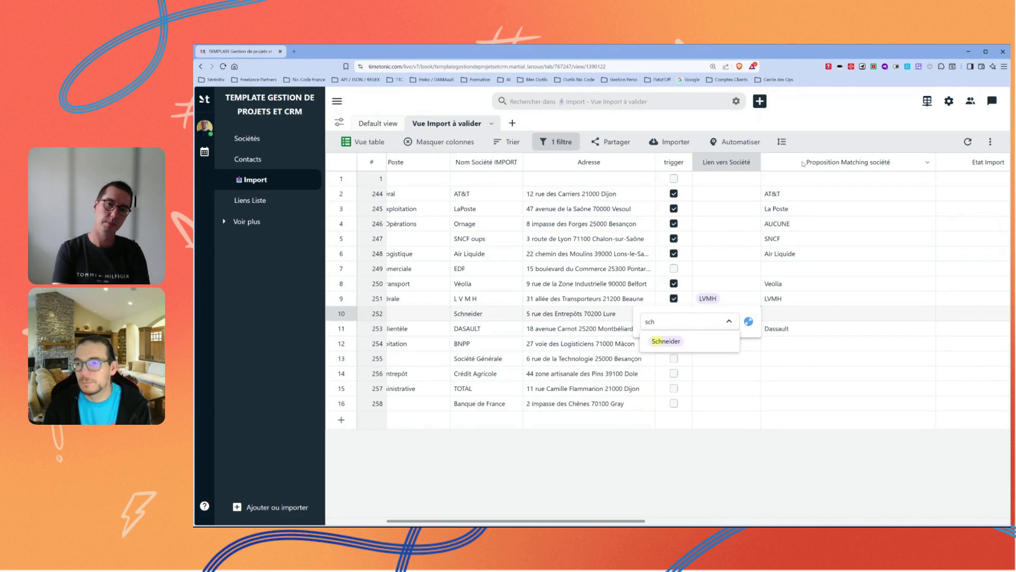
{"action": "left_click", "coordinate": [806, 141]}
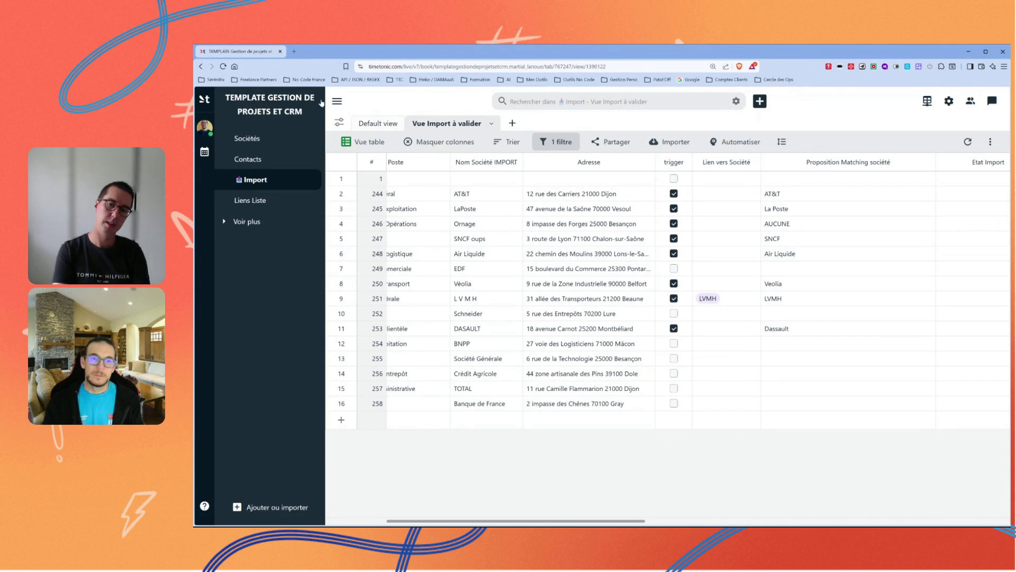